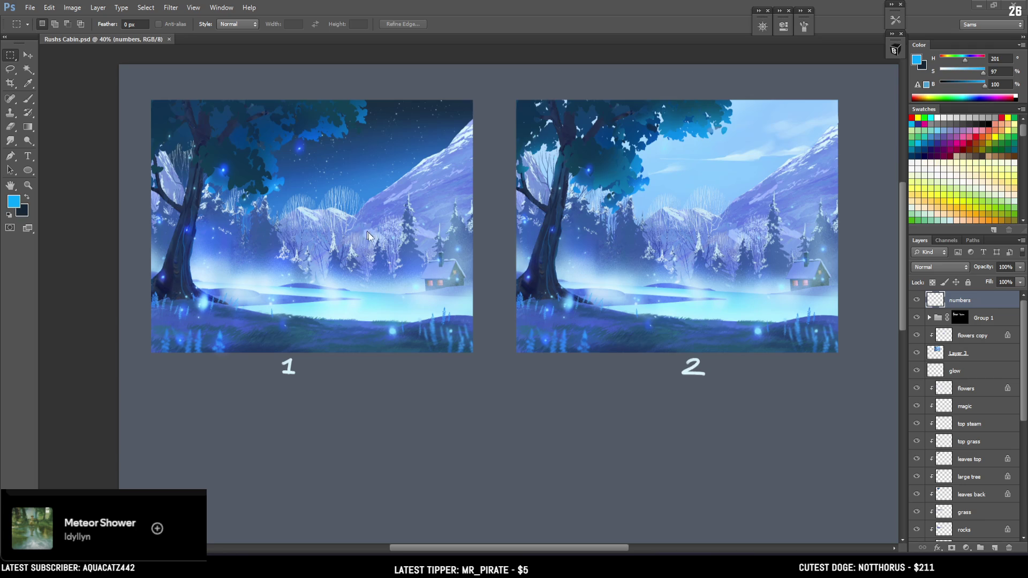
# - Hide the 1 and 2 number labels, then show them again
pyautogui.scroll(3, 392, 259)
pyautogui.scroll(-2, 392, 259)
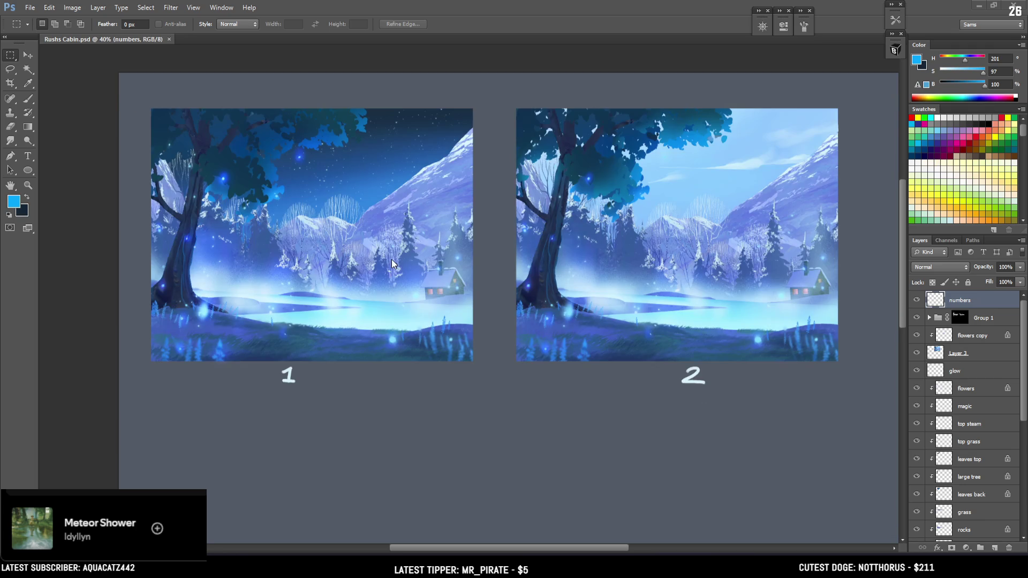
pyautogui.scroll(-3, 391, 259)
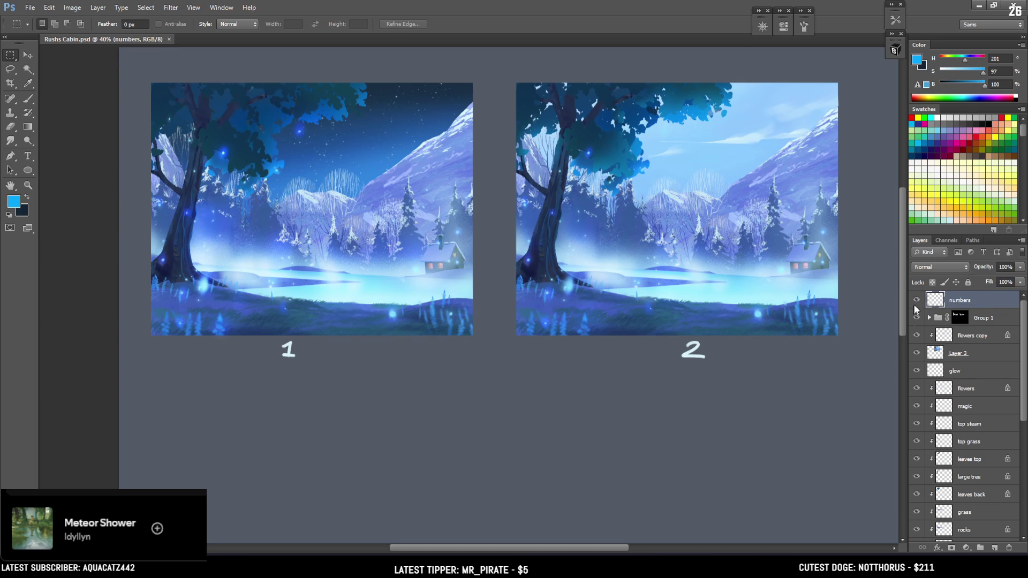
pyautogui.click(916, 301)
pyautogui.click(917, 300)
pyautogui.scroll(1, 624, 467)
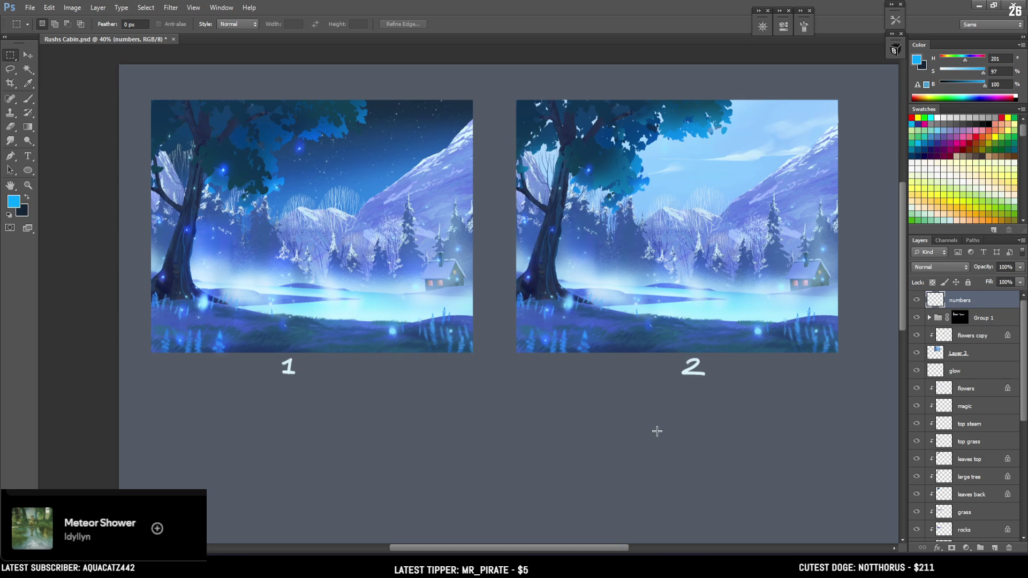
# - Add a Levels adjustment layer and drag the black and white input sliders inward for more contrast
pyautogui.click(966, 547)
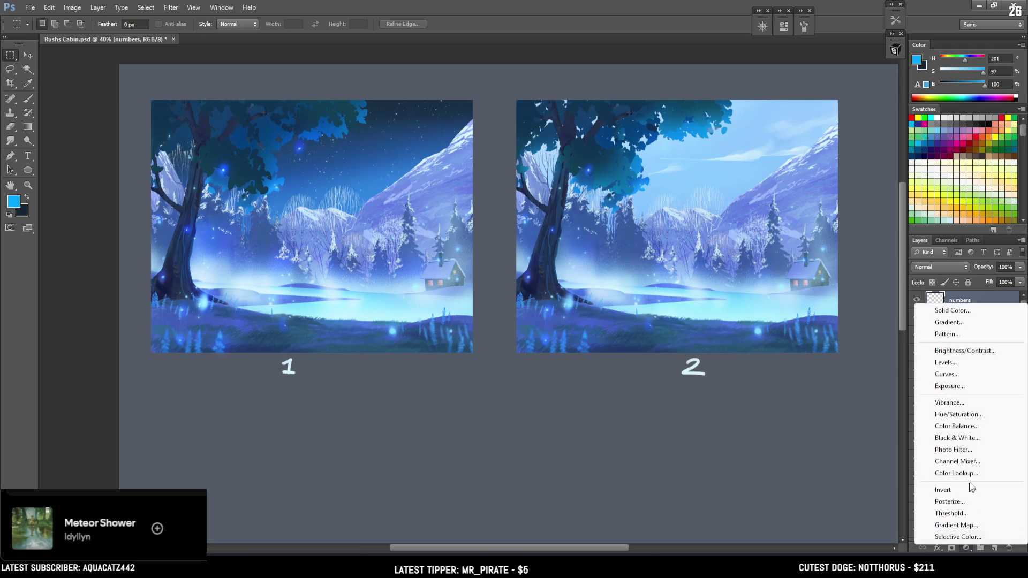
pyautogui.click(954, 363)
pyautogui.scroll(2, 829, 237)
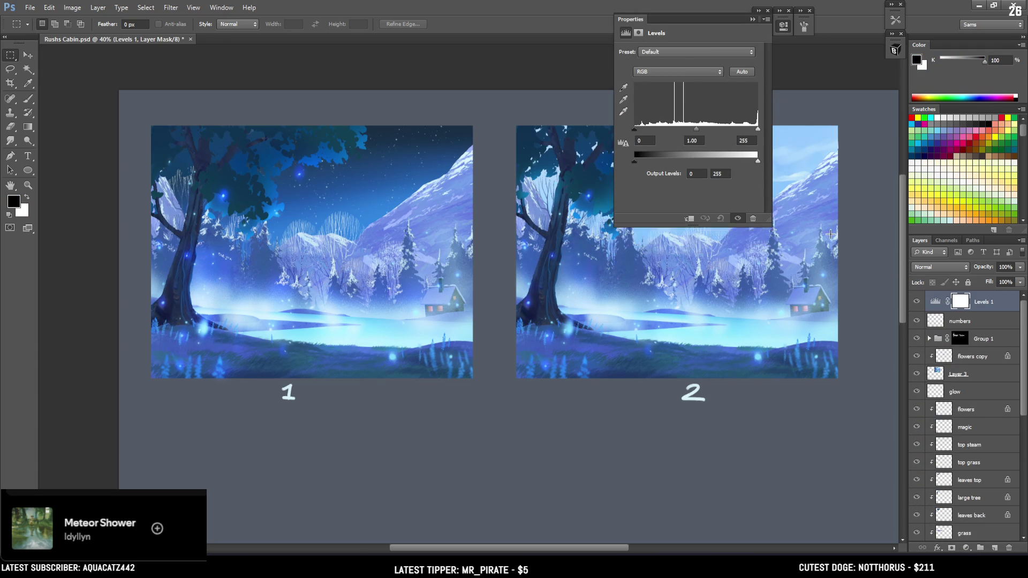
pyautogui.scroll(5, 829, 237)
pyautogui.scroll(2, 829, 237)
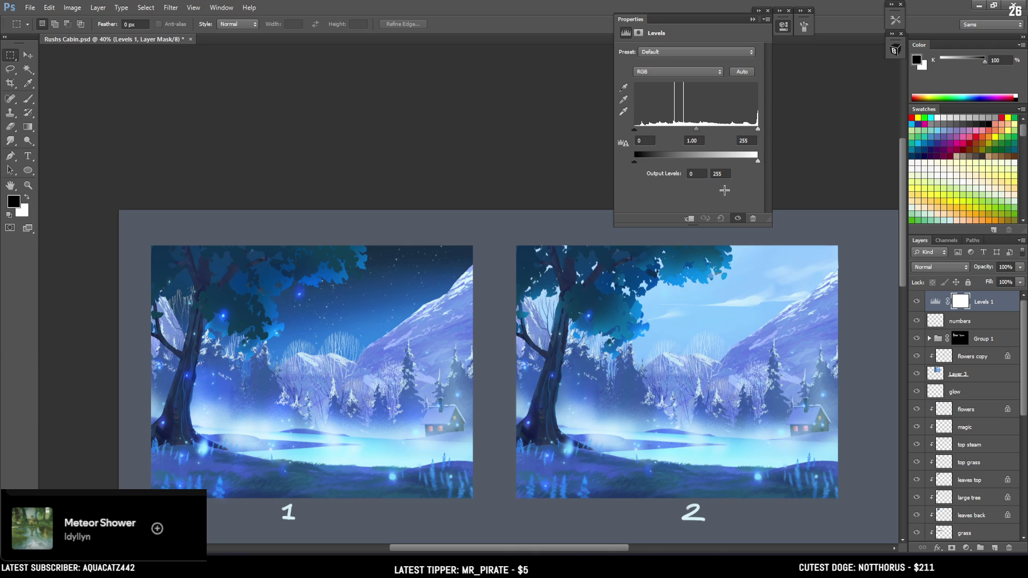
pyautogui.moveTo(635, 129); pyautogui.dragTo(641, 130)
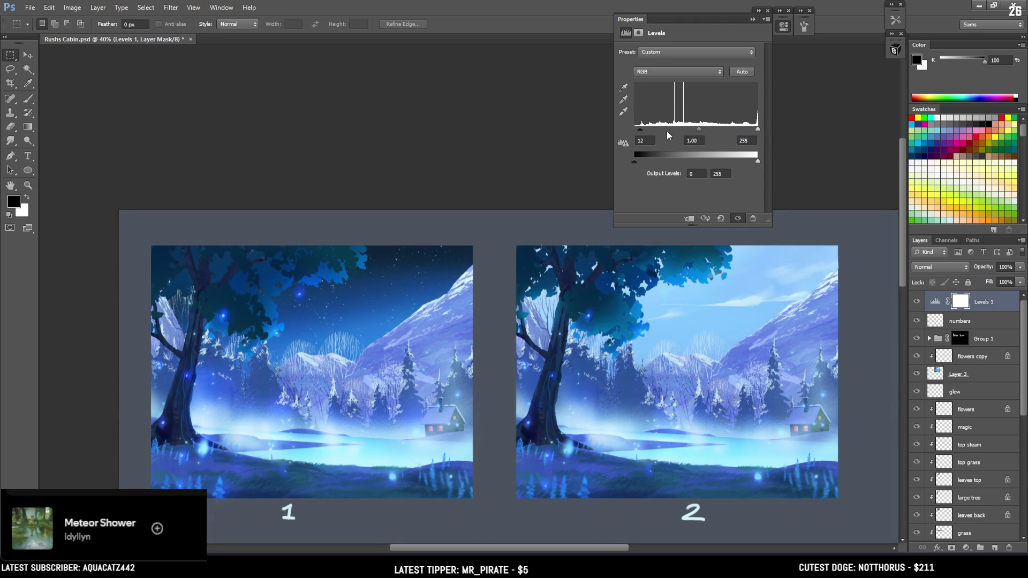
pyautogui.moveTo(699, 130); pyautogui.dragTo(700, 131)
pyautogui.moveTo(757, 129); pyautogui.dragTo(749, 130)
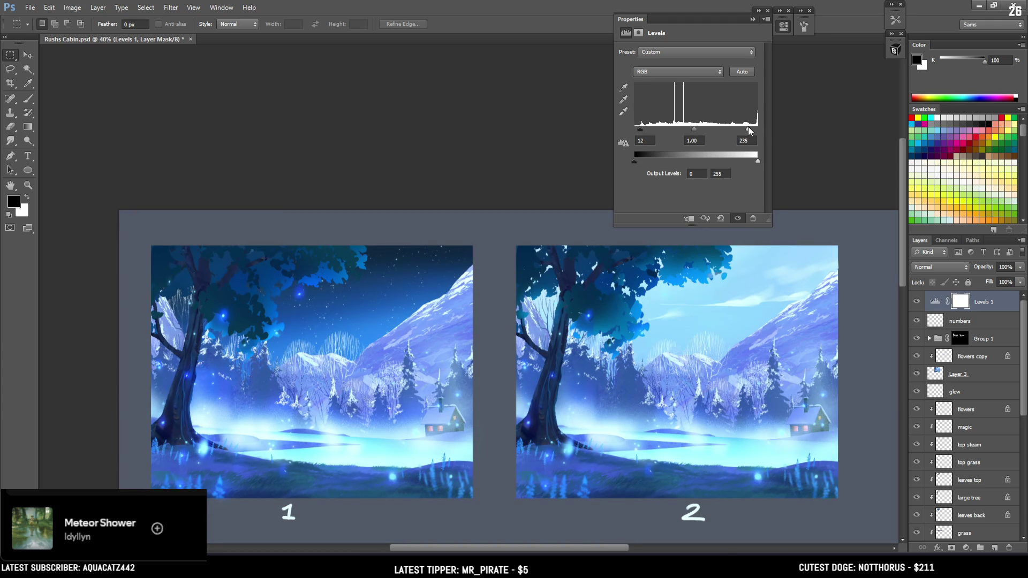
# - Toggle Levels off and on to compare, then deepen shadows slightly for final levels 12, 1.00, 235
pyautogui.click(737, 218)
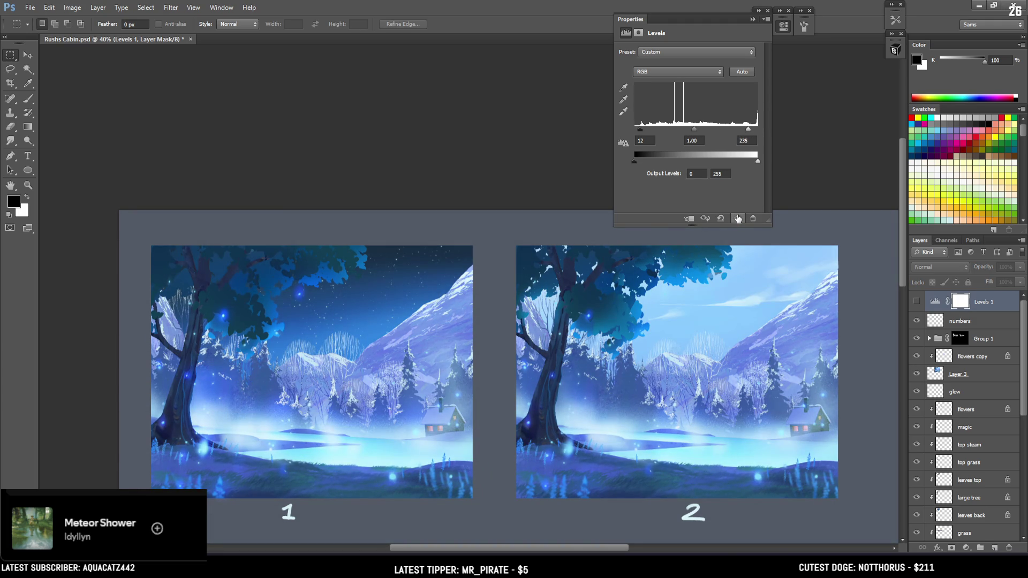
pyautogui.click(737, 219)
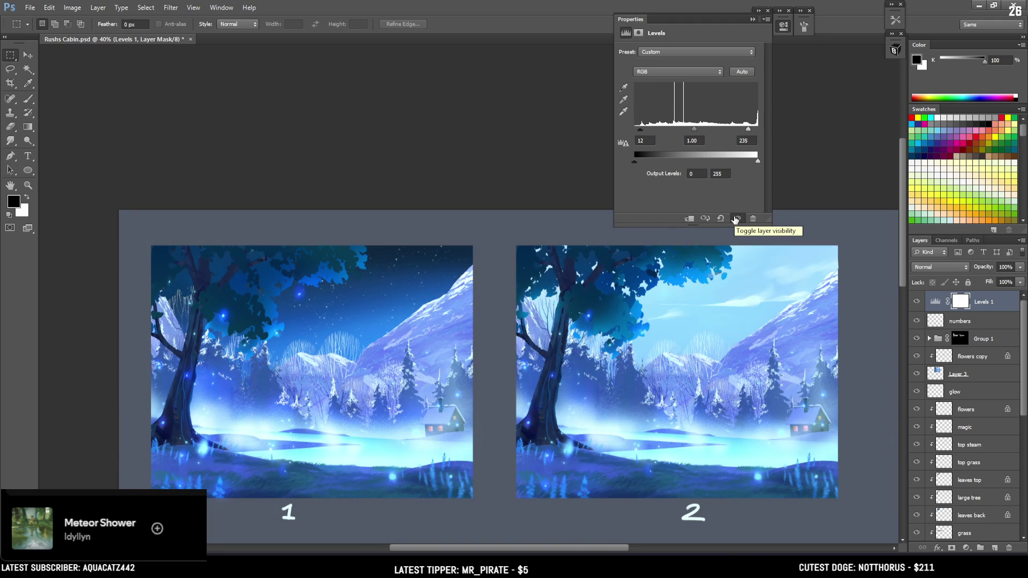
pyautogui.click(737, 219)
pyautogui.click(736, 219)
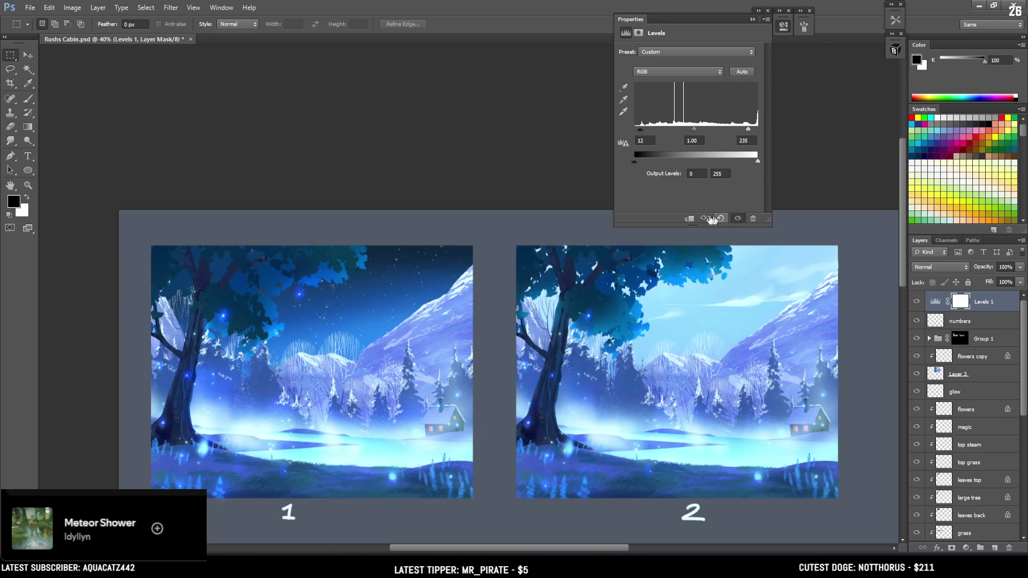
pyautogui.moveTo(640, 130); pyautogui.dragTo(640, 129)
pyautogui.click(783, 28)
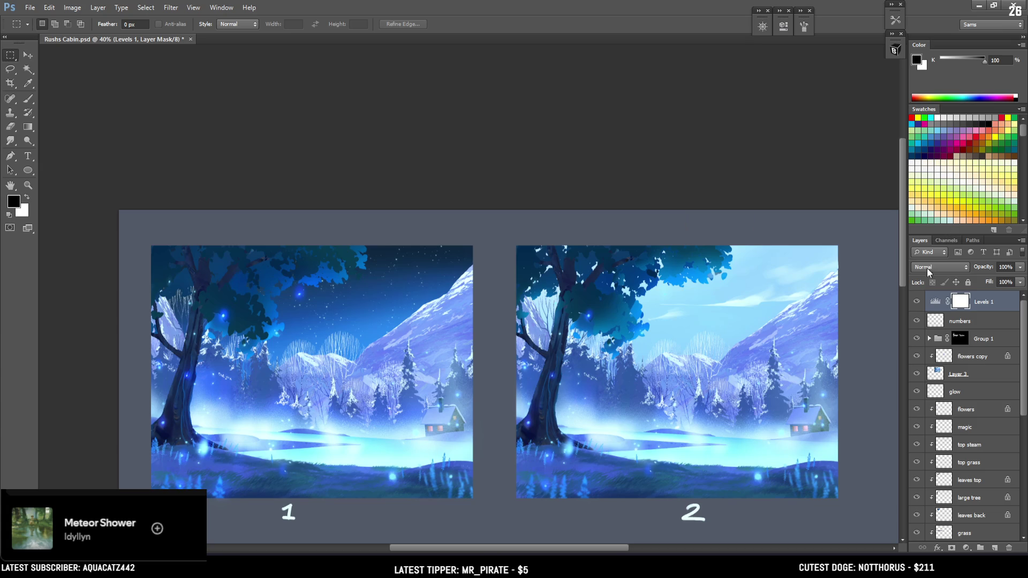
pyautogui.click(915, 303)
pyautogui.click(915, 302)
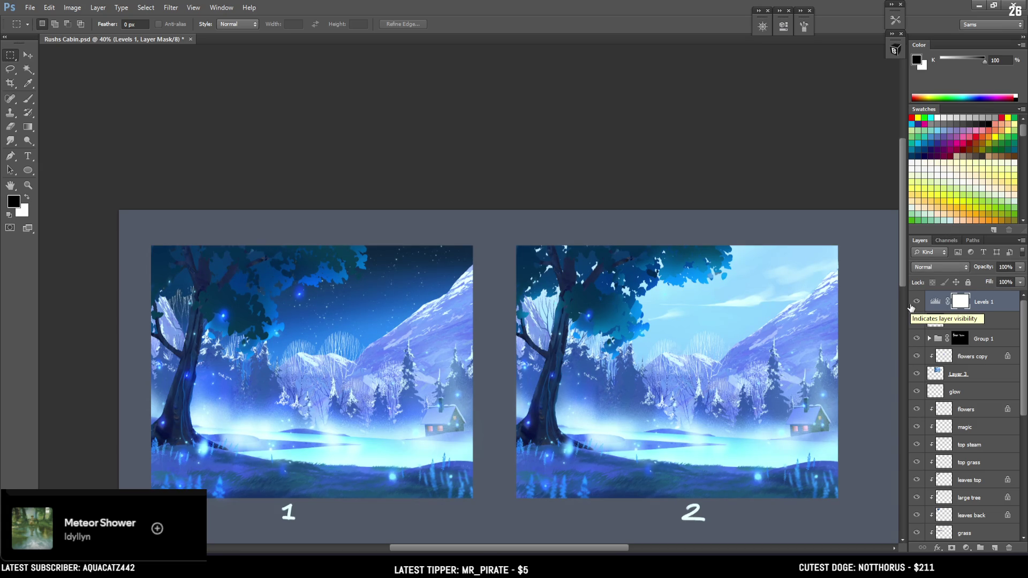
pyautogui.click(914, 303)
pyautogui.click(914, 304)
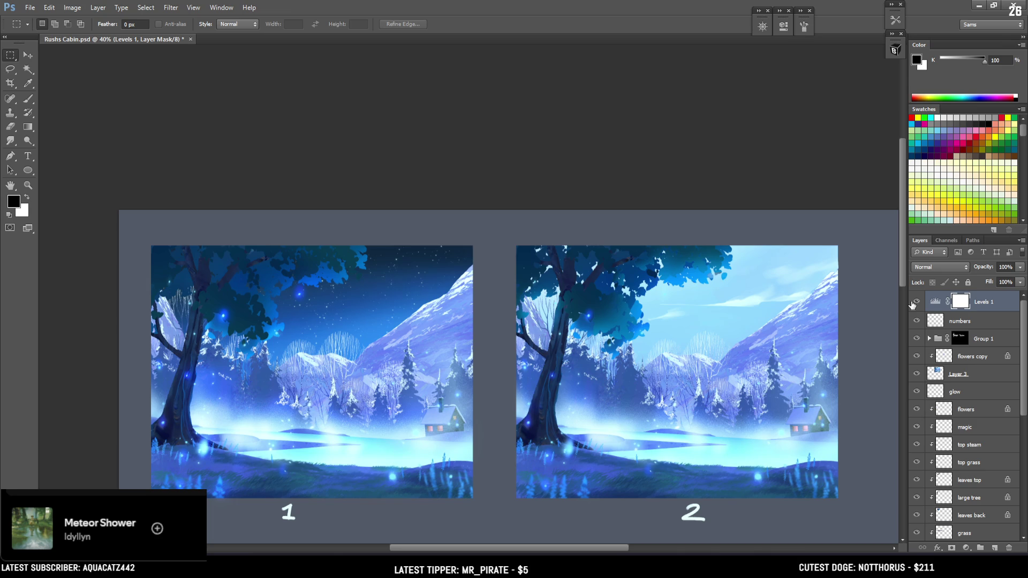
pyautogui.click(914, 303)
pyautogui.click(914, 303)
pyautogui.scroll(-1, 677, 383)
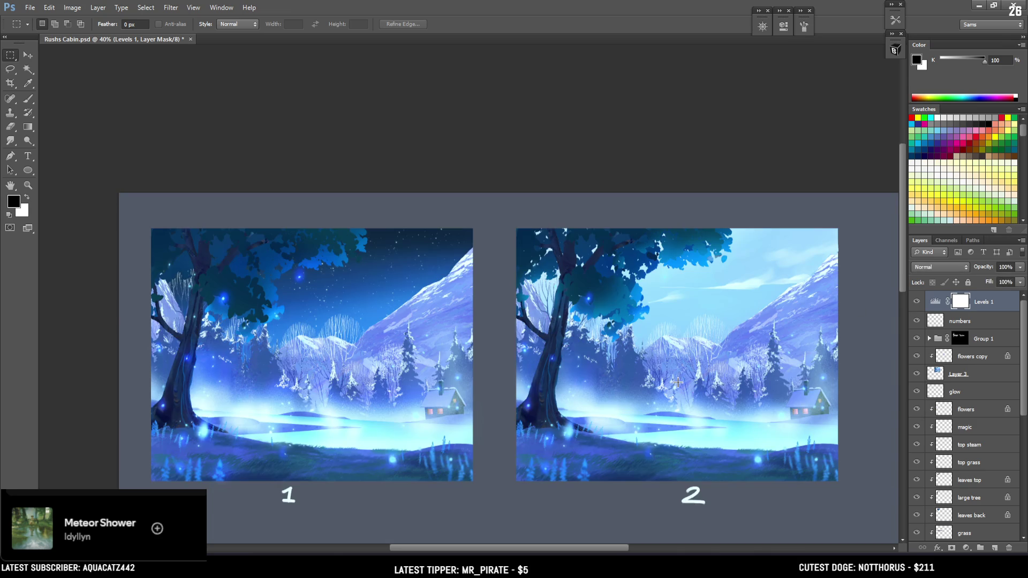
pyautogui.scroll(-1, 677, 382)
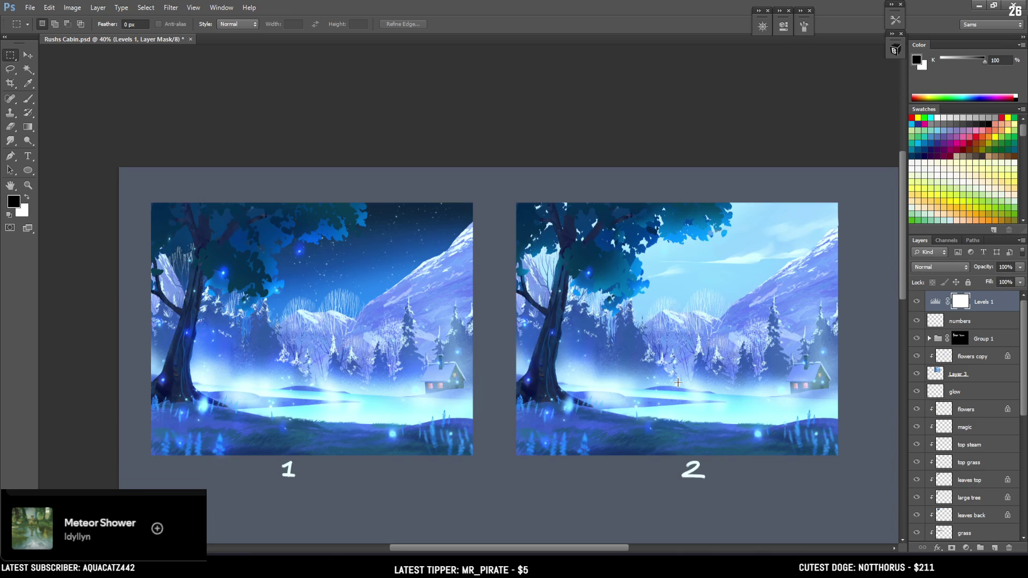
pyautogui.click(918, 302)
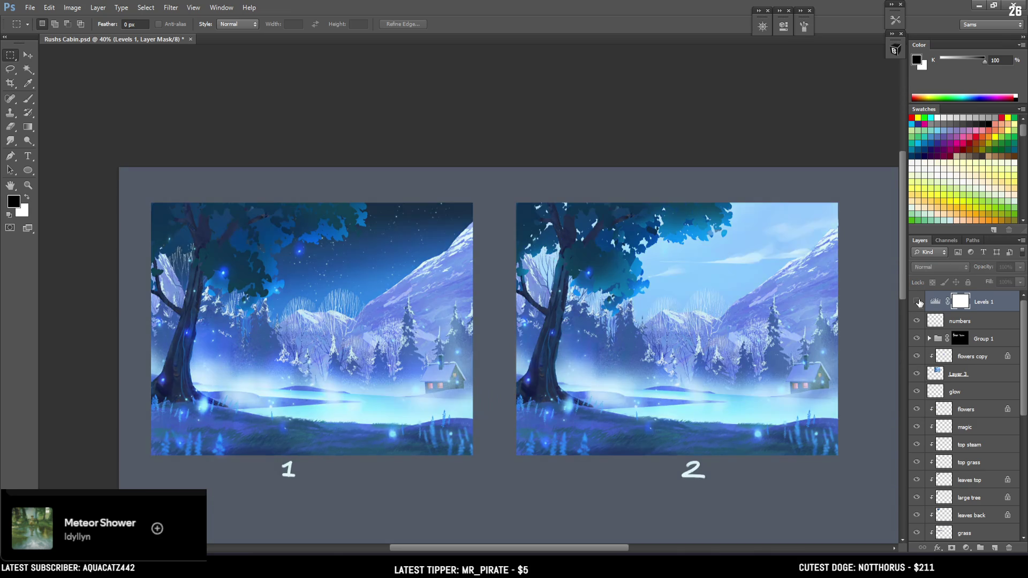
pyautogui.click(918, 302)
pyautogui.click(917, 320)
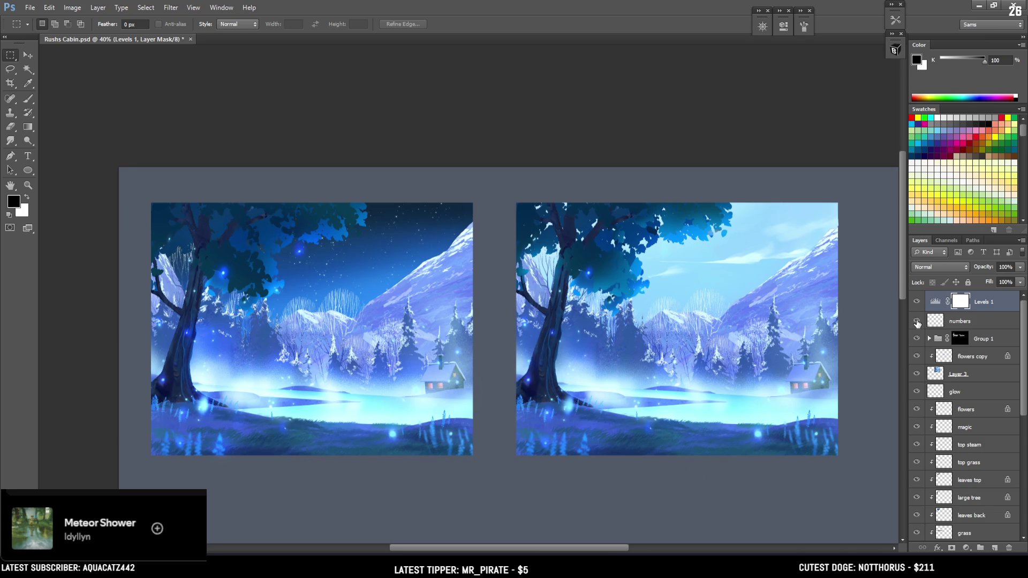
pyautogui.click(917, 320)
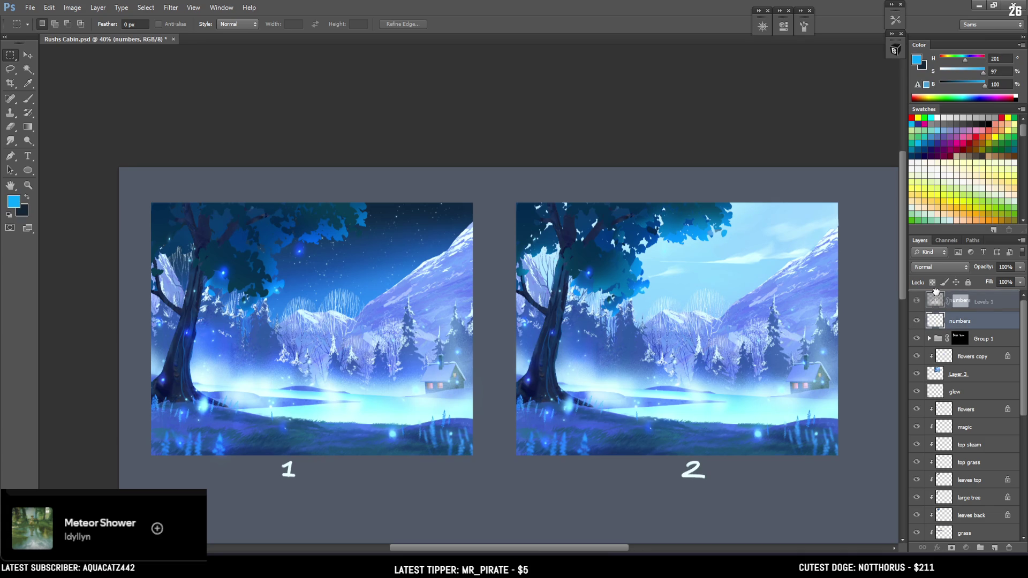
pyautogui.moveTo(943, 327); pyautogui.dragTo(936, 293)
pyautogui.scroll(-7, 942, 335)
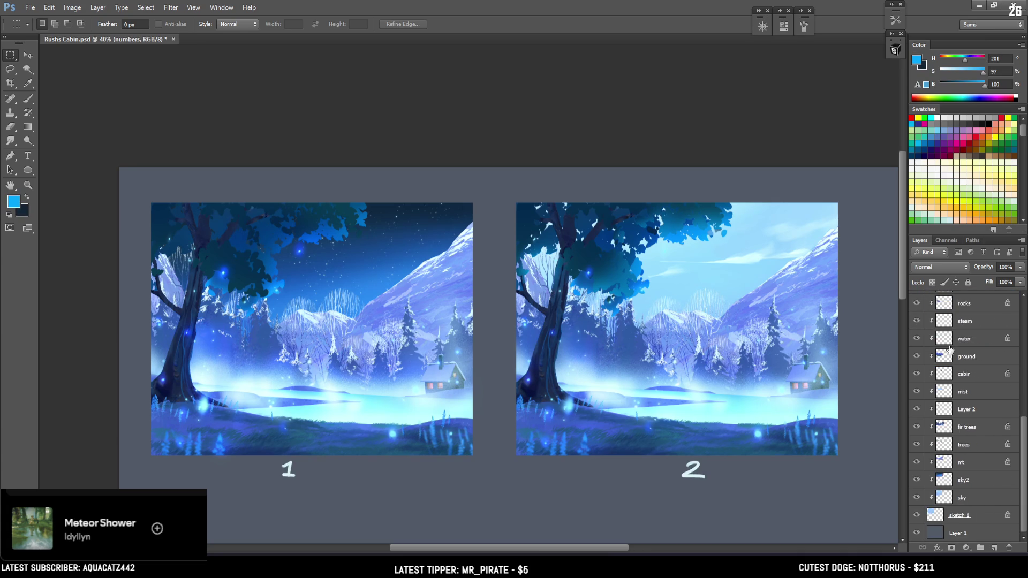
pyautogui.scroll(7, 949, 349)
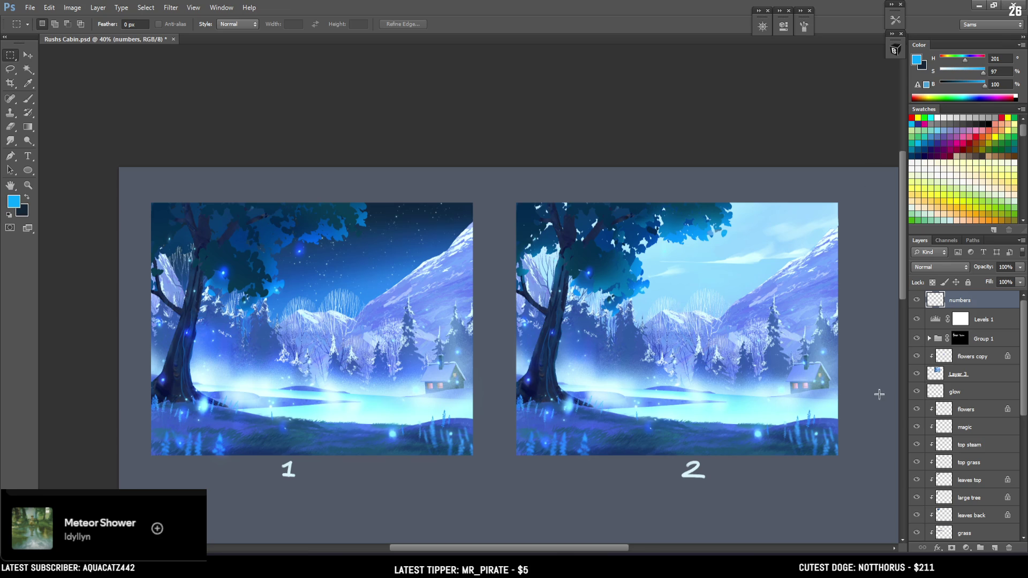
pyautogui.click(966, 319)
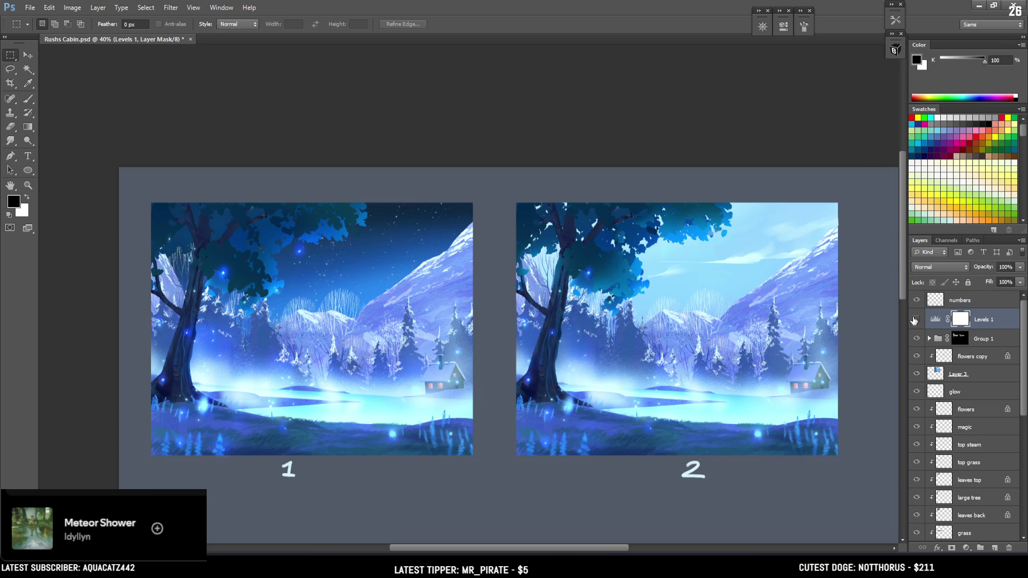
pyautogui.click(917, 319)
pyautogui.click(917, 319)
pyautogui.click(914, 301)
pyautogui.scroll(-5, 952, 325)
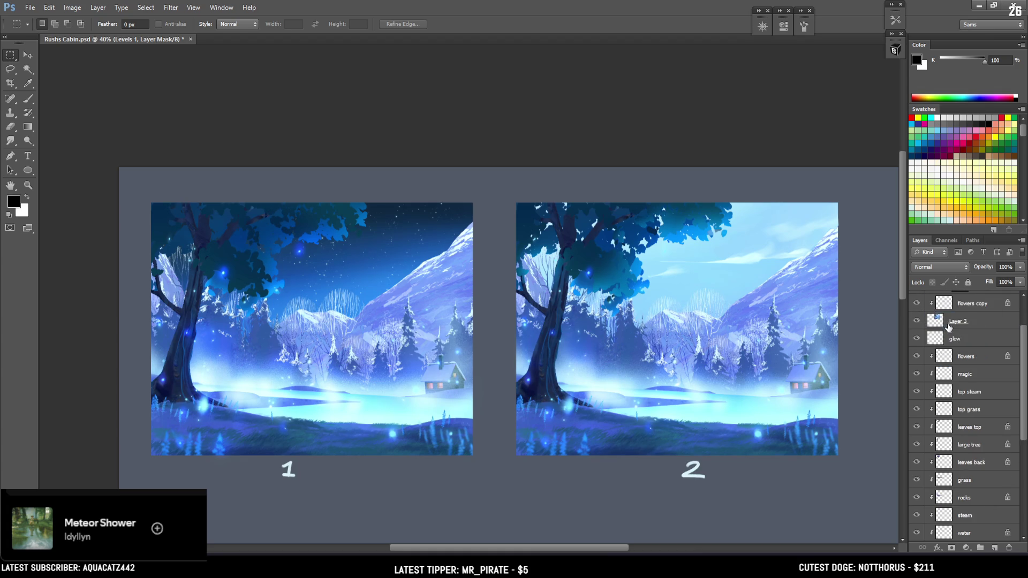
pyautogui.scroll(-5, 951, 325)
pyautogui.scroll(-2, 951, 325)
pyautogui.scroll(5, 951, 325)
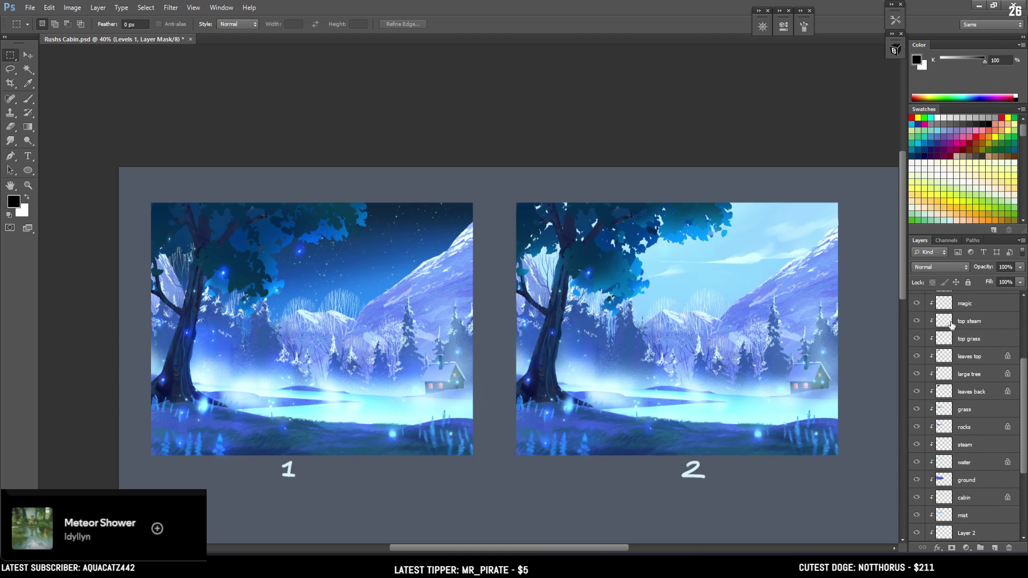
pyautogui.scroll(7, 950, 321)
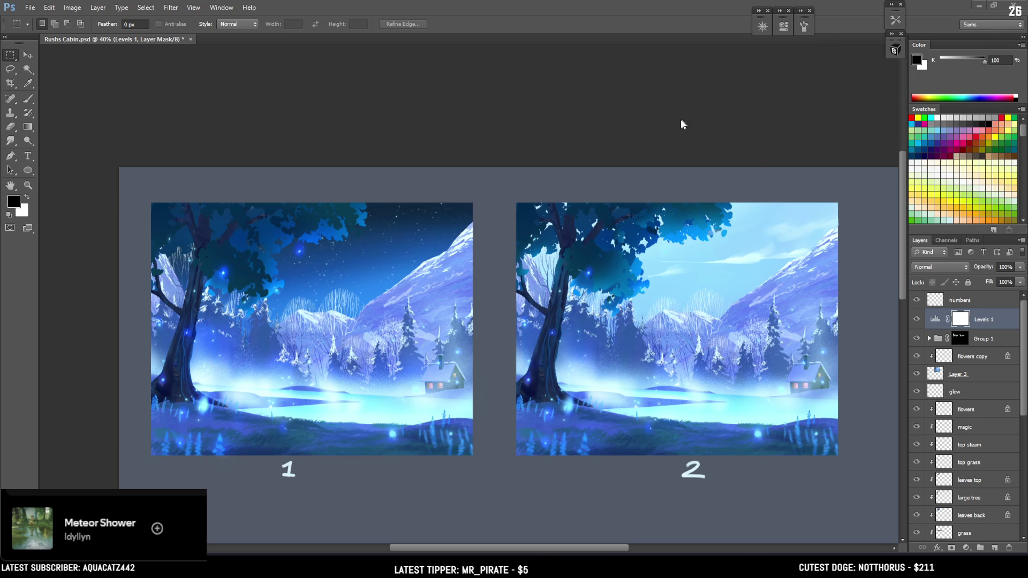
pyautogui.scroll(-2, 979, 302)
pyautogui.scroll(-2, 980, 302)
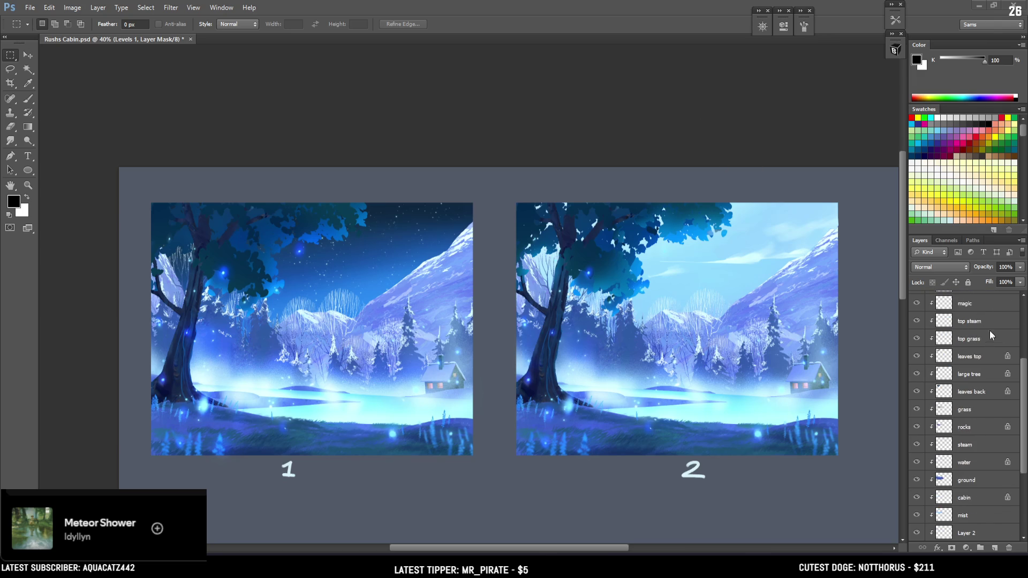
pyautogui.scroll(2, 989, 330)
pyautogui.scroll(1, 970, 307)
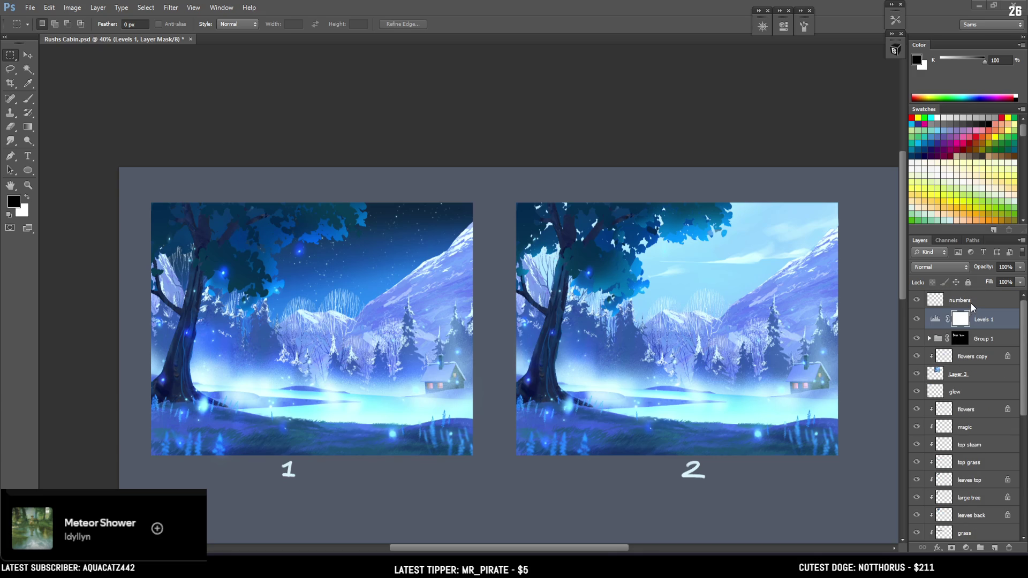
pyautogui.click(971, 303)
# - Save Rushs Cabin.psd with Ctrl+S
pyautogui.hotkey('ctrl', 's')
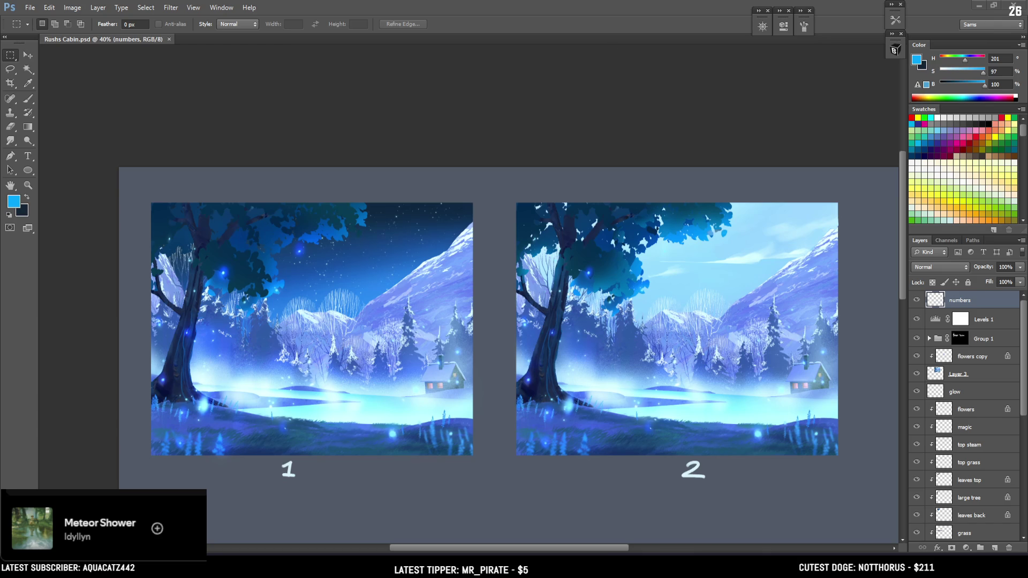
# - Toggle Levels 1 off and on, then marquee a rectangle around both cabin paintings
pyautogui.click(961, 319)
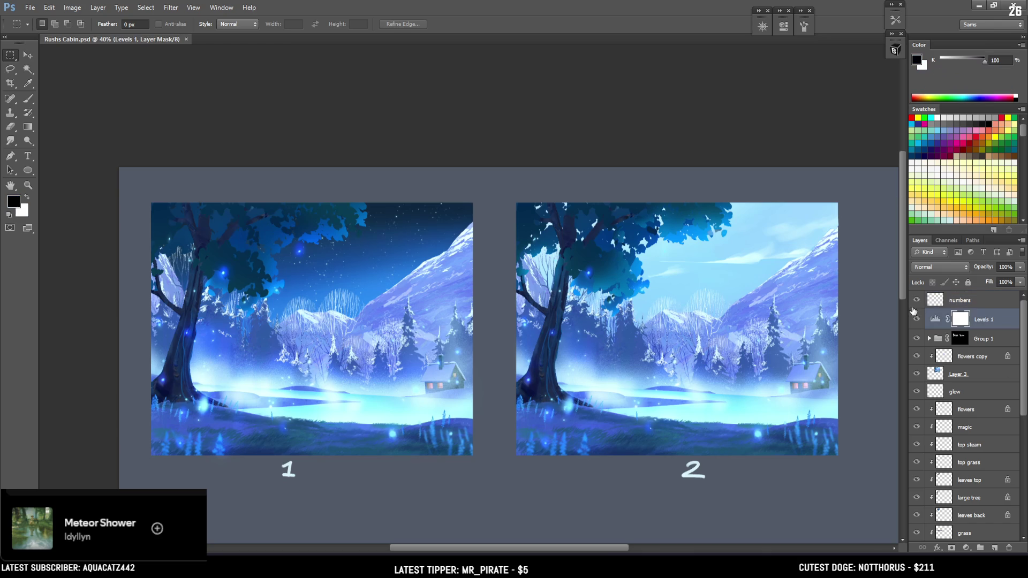
pyautogui.click(917, 320)
pyautogui.click(917, 319)
pyautogui.click(935, 319)
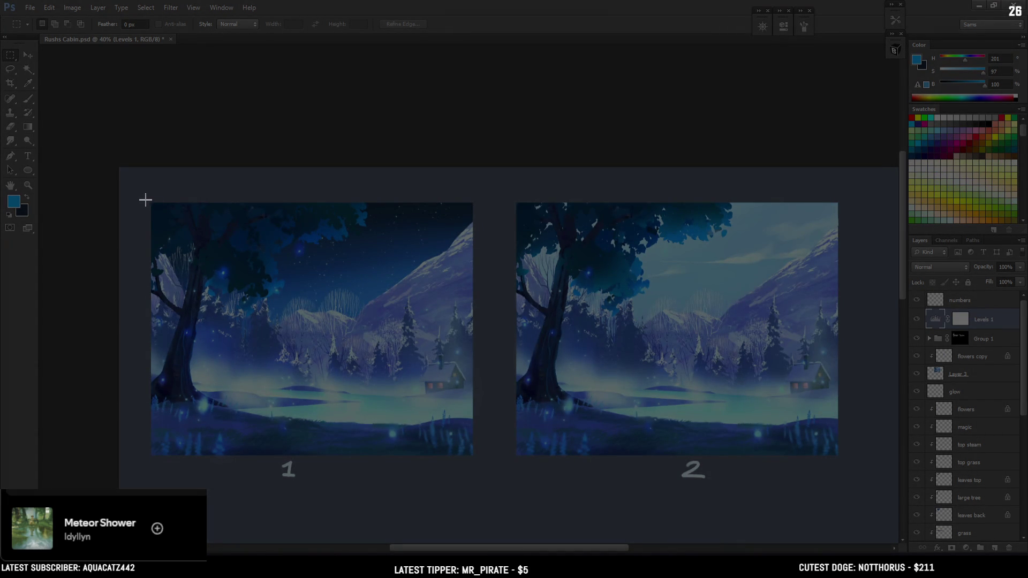
pyautogui.moveTo(145, 200); pyautogui.dragTo(857, 477)
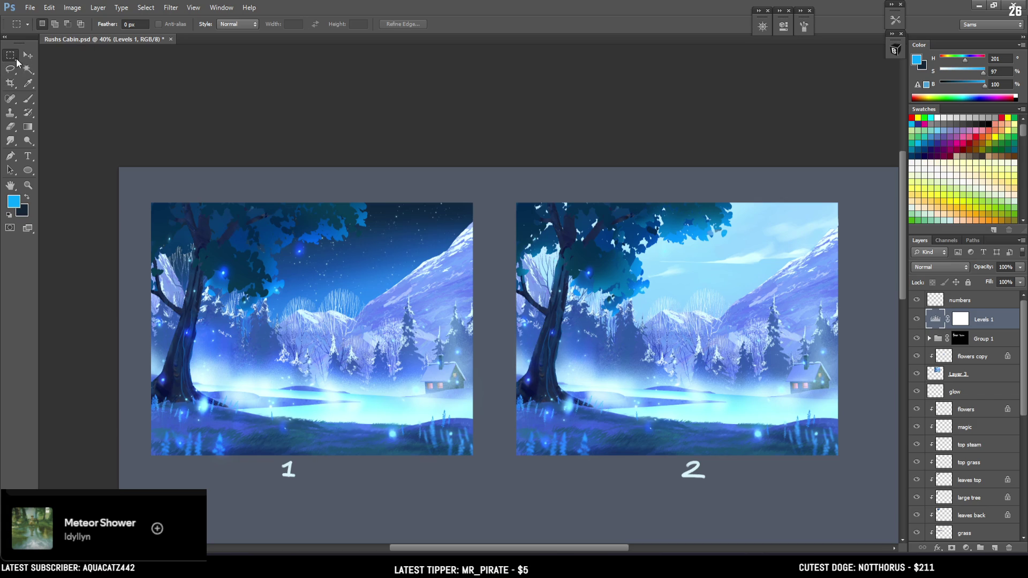
# - Pan the canvas up and left with the Hand tool so the paintings sit higher
pyautogui.moveTo(337, 224); pyautogui.dragTo(318, 177)
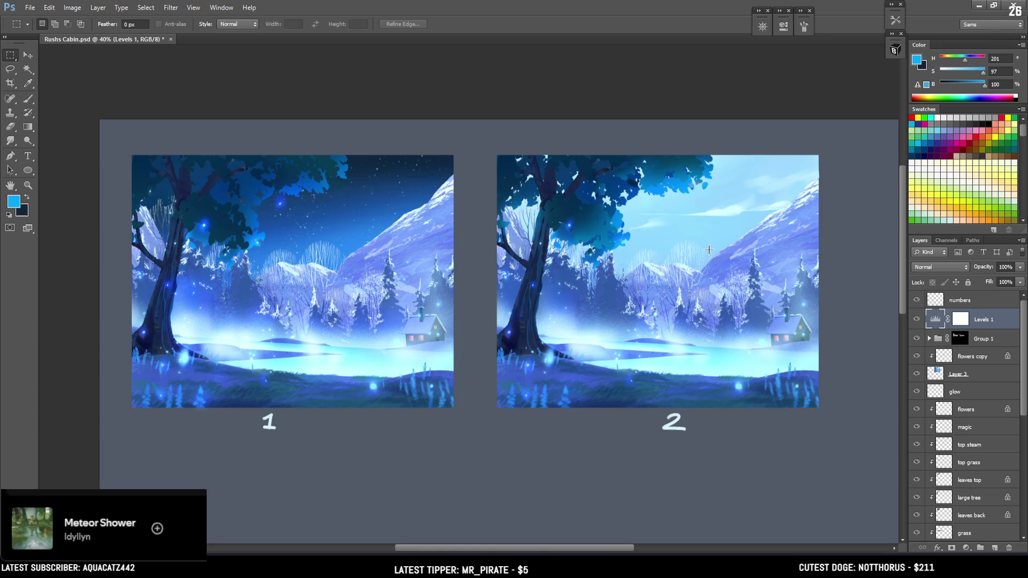
# - Zoom in to 50%, select Group 1, then reselect the Levels 1 layer
pyautogui.hotkey('ctrl', '+')
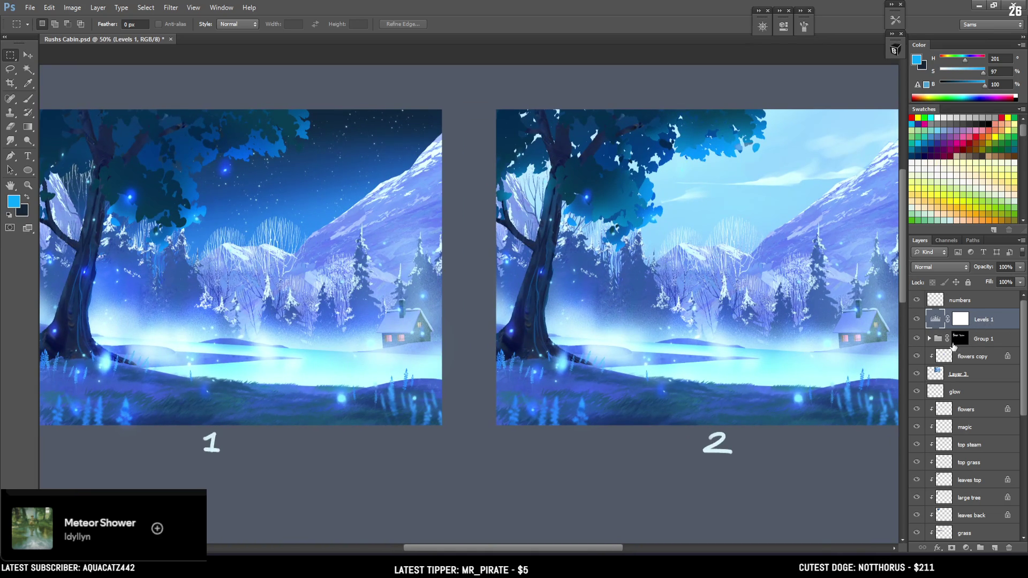
pyautogui.click(991, 343)
pyautogui.click(993, 319)
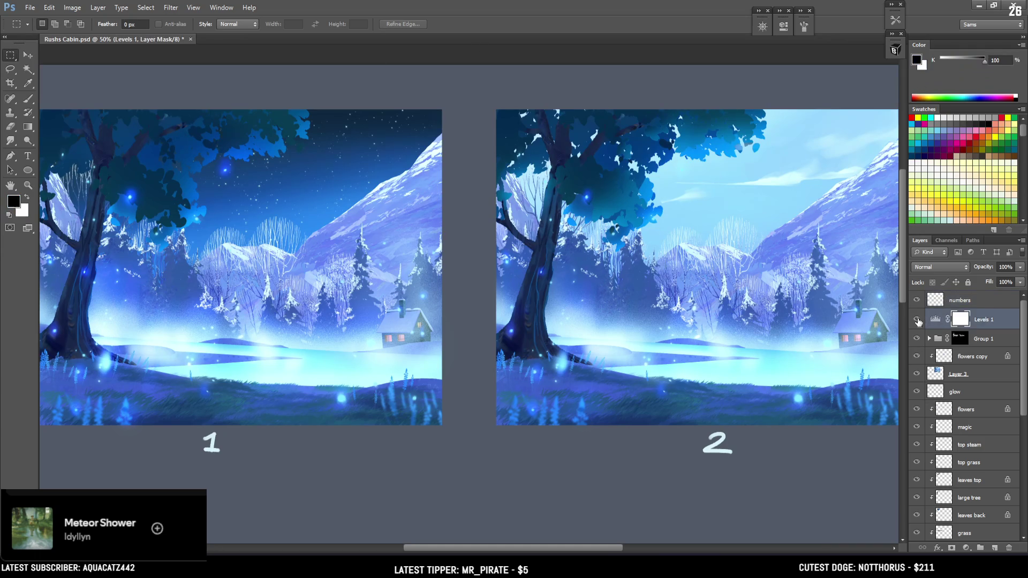
# - Toggle Levels 1 off and on four times to compare, leave it on, then zoom out
pyautogui.click(918, 321)
pyautogui.click(917, 320)
pyautogui.click(917, 320)
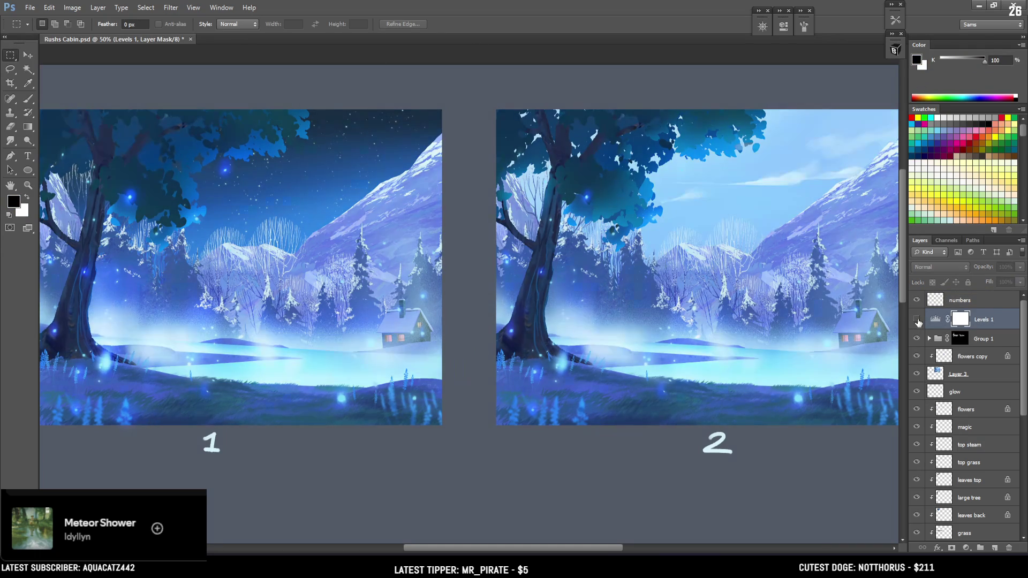
pyautogui.click(917, 321)
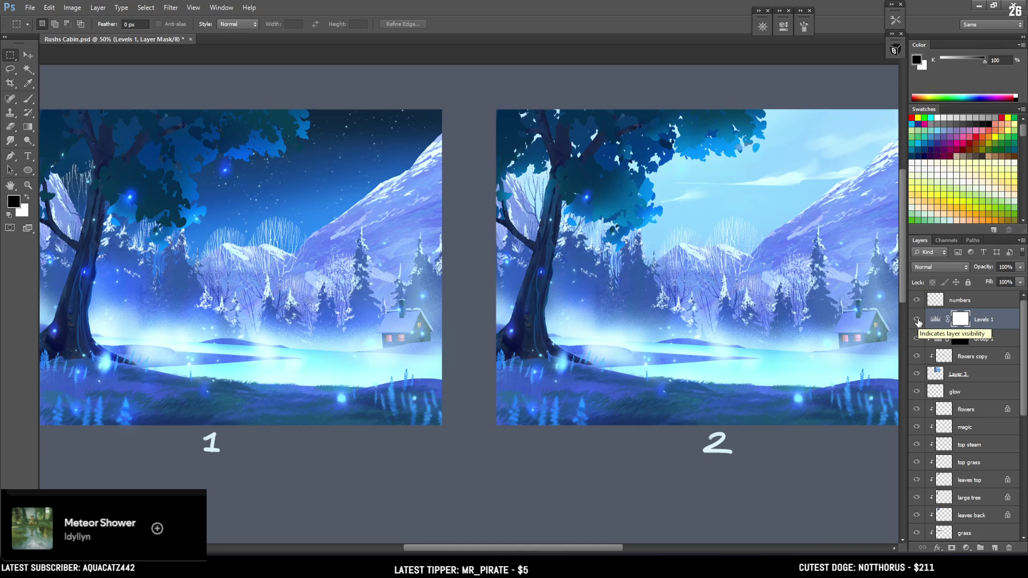
pyautogui.click(917, 320)
pyautogui.click(917, 320)
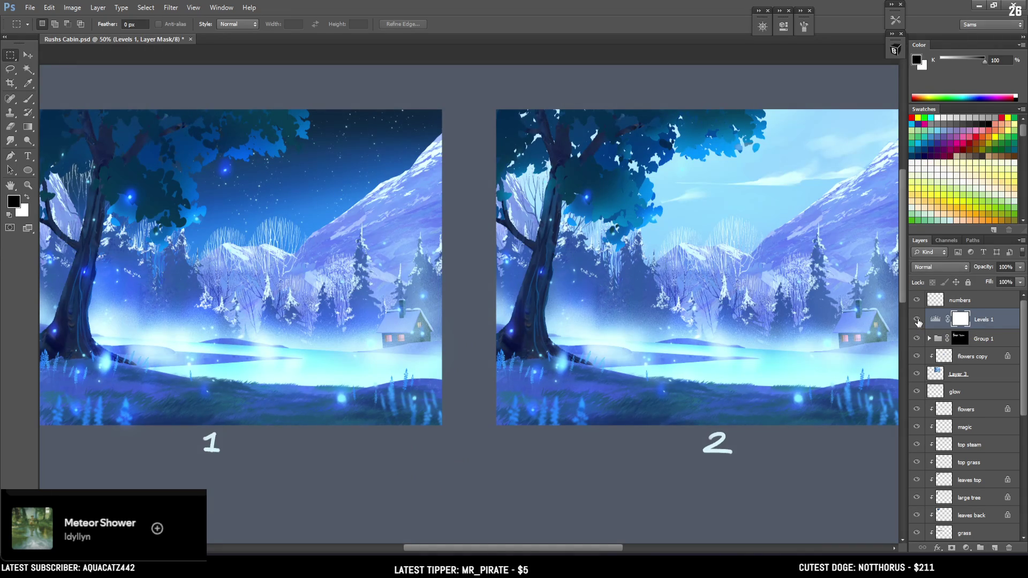
pyautogui.click(917, 320)
pyautogui.click(918, 320)
pyautogui.hotkey('ctrl', '-')
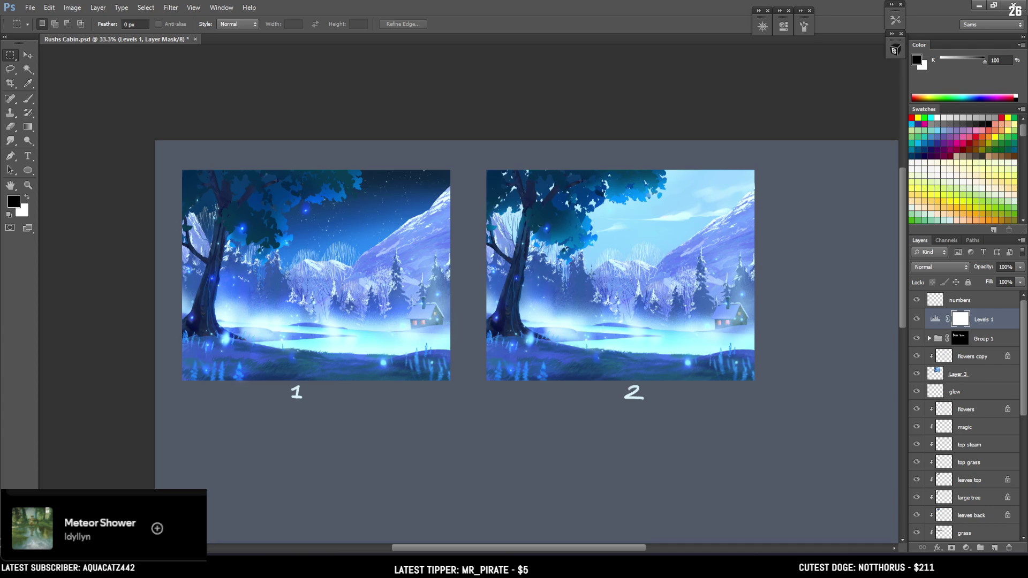
pyautogui.scroll(1, 469, 294)
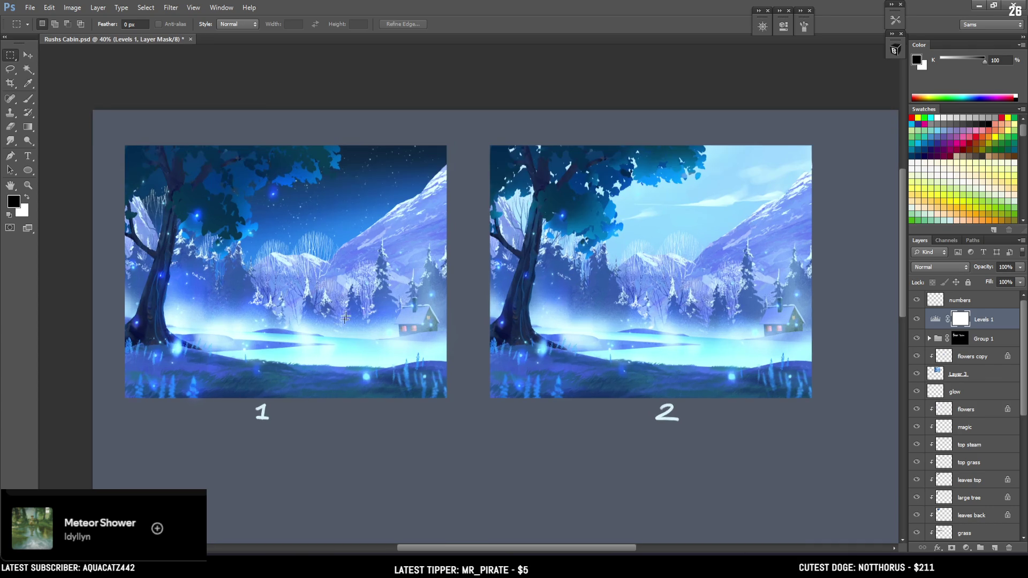